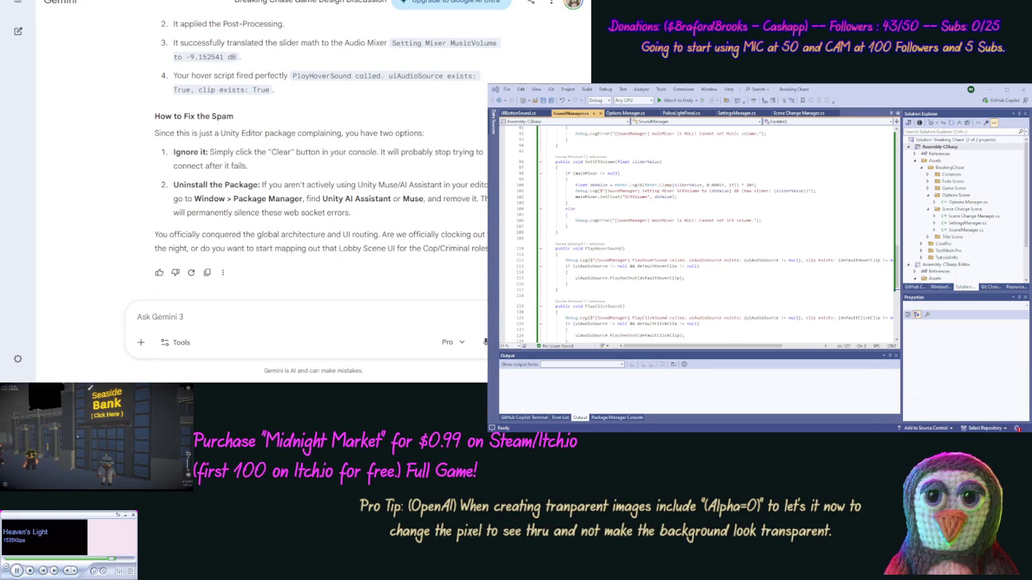
- Switch from Visual Studio to the Unity editor showing the Breaking Chase title scene
key(alt+Tab)
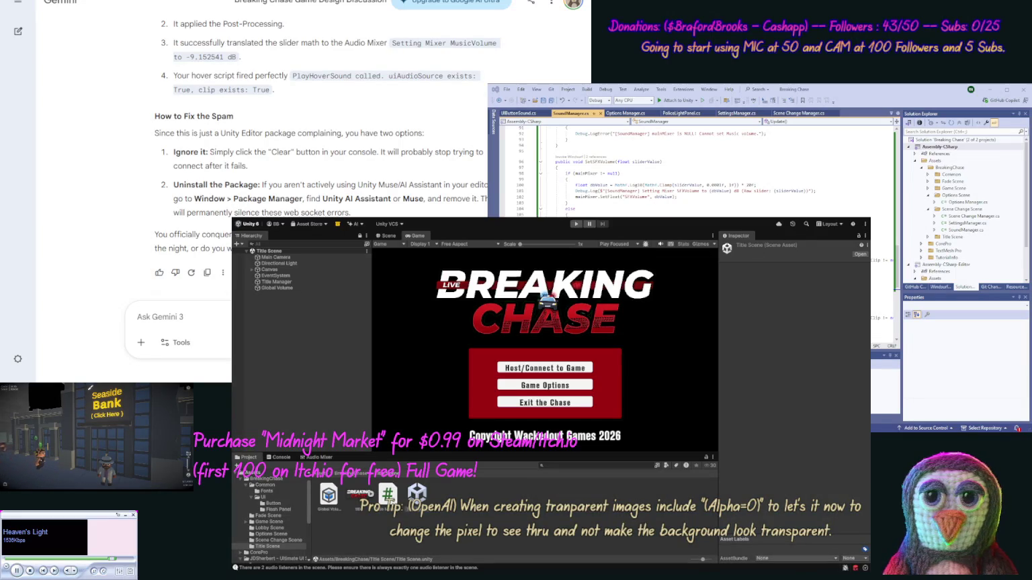
- Leave the Unity editor to reveal SoundManager.cs in Visual Studio and the Gemini chat
key(alt+Tab)
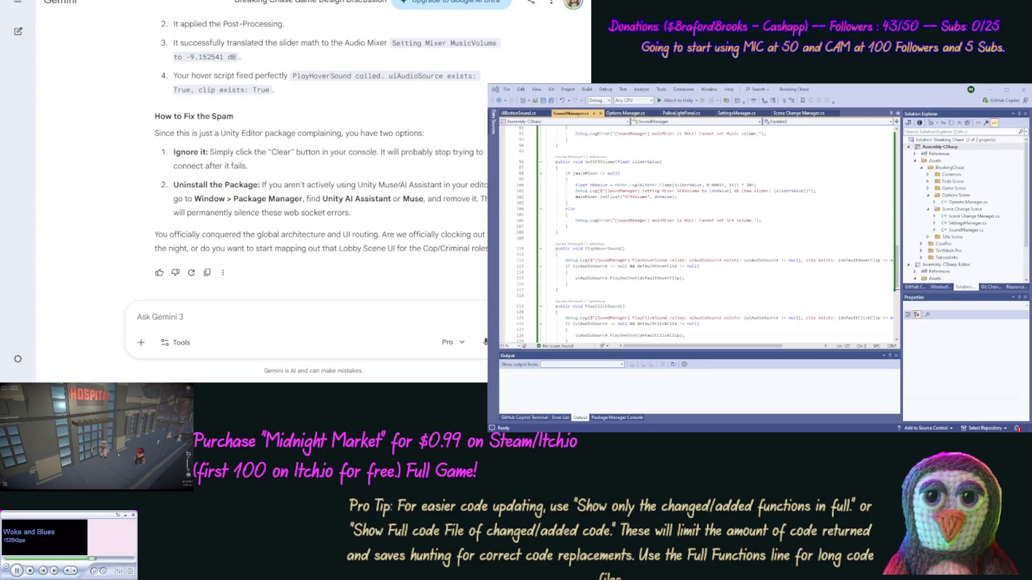
- Bring the Unity editor with the Breaking Chase title scene back to the front
key(alt+Tab)
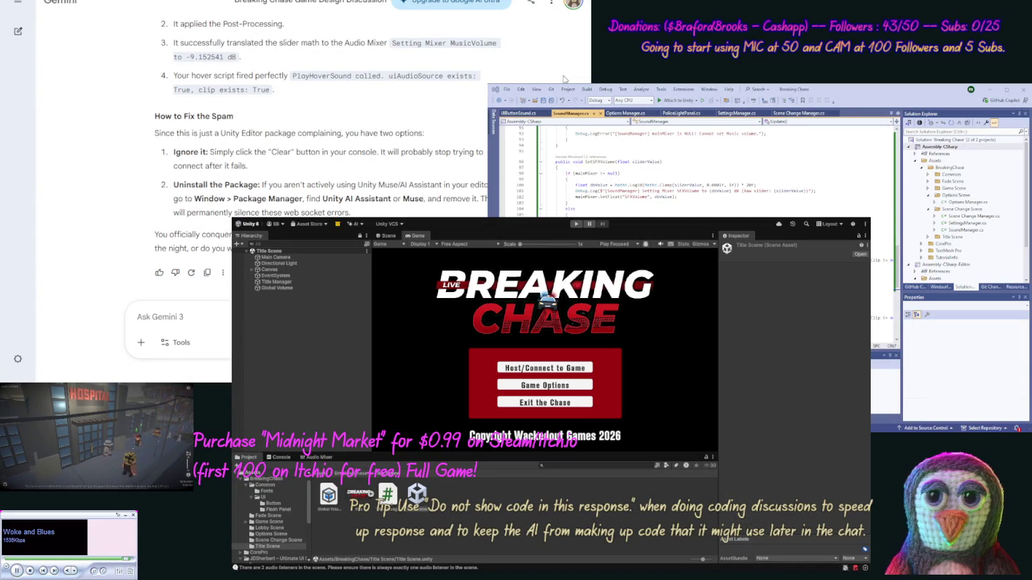
- Open the Lobby Scene from its project folder and select its scene asset
click(567, 388)
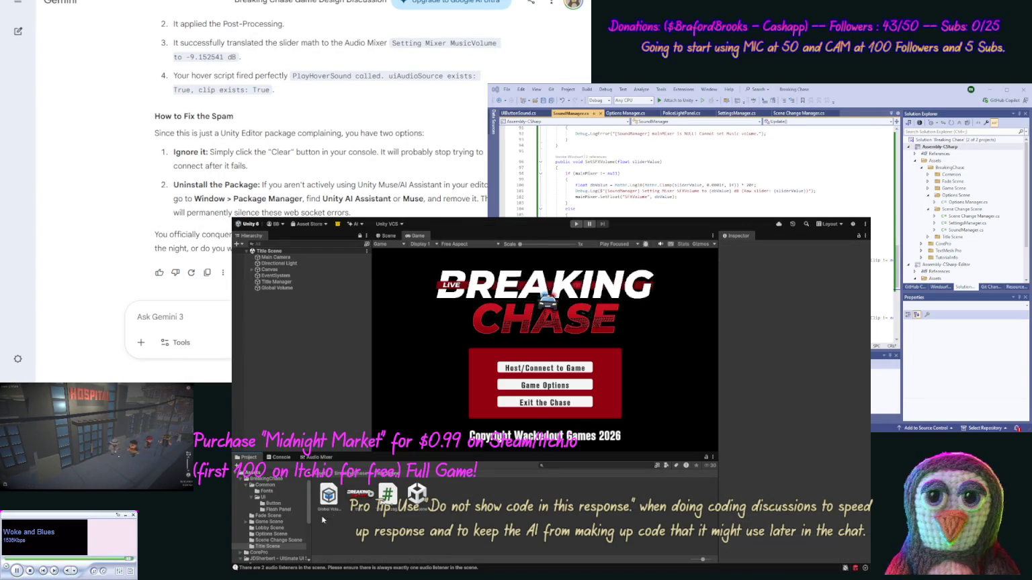
click(271, 529)
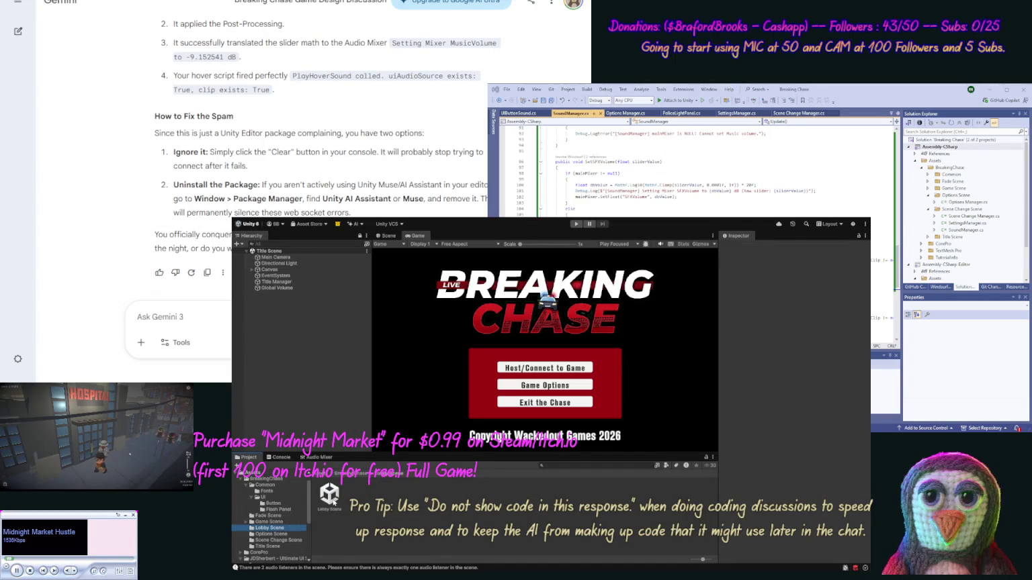
double_click(331, 497)
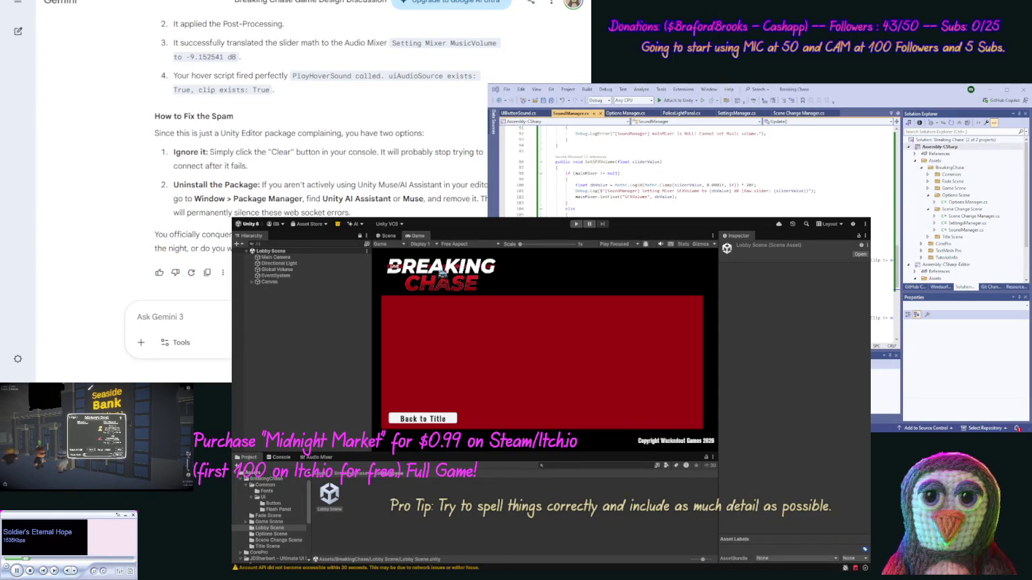
click(329, 499)
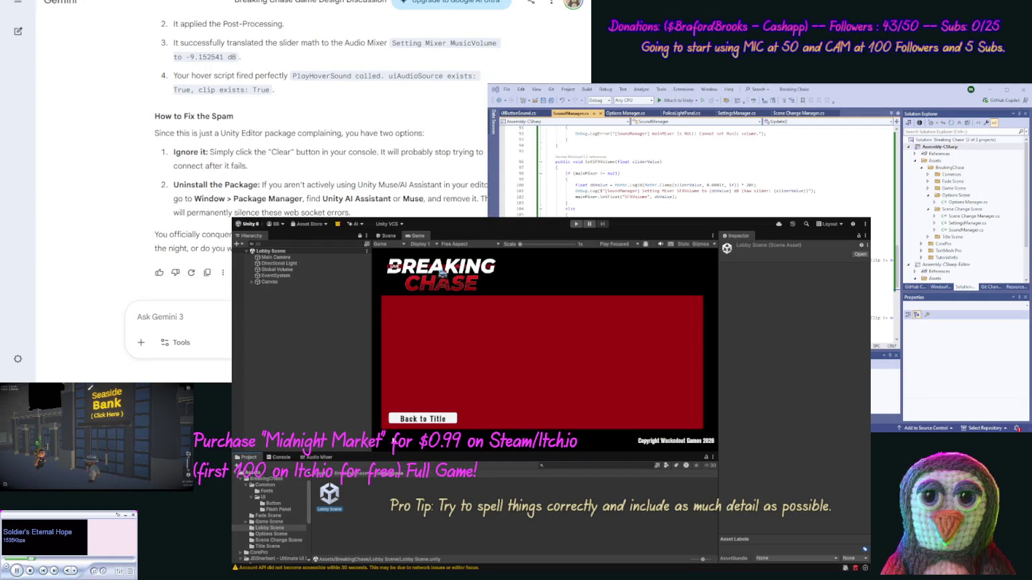
- Send Gemini the Lobby Scene JSON inside [scene] tags, asking which lobby controls to add
click(183, 358)
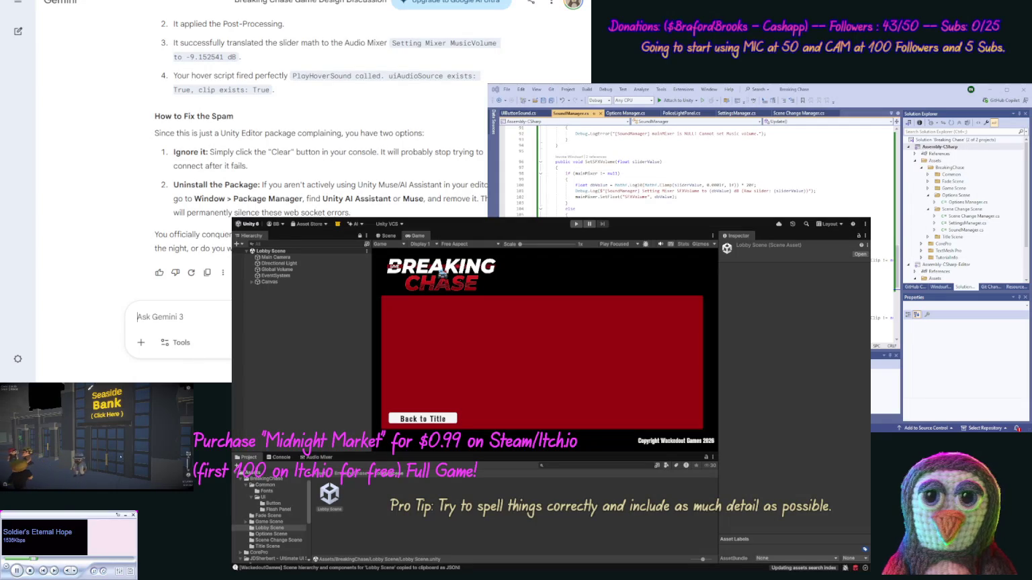
text(OK now w)
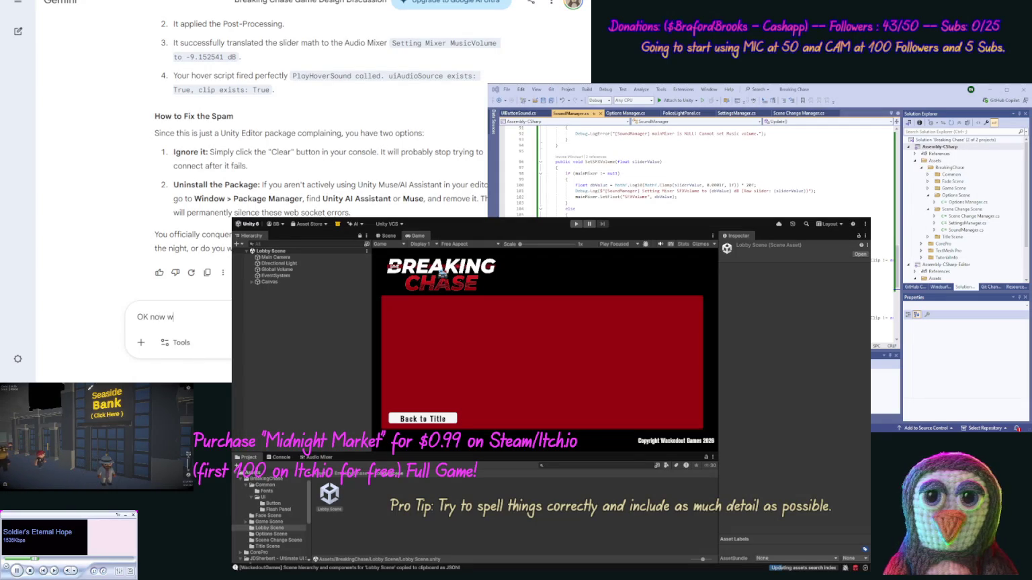
text(e have [s)
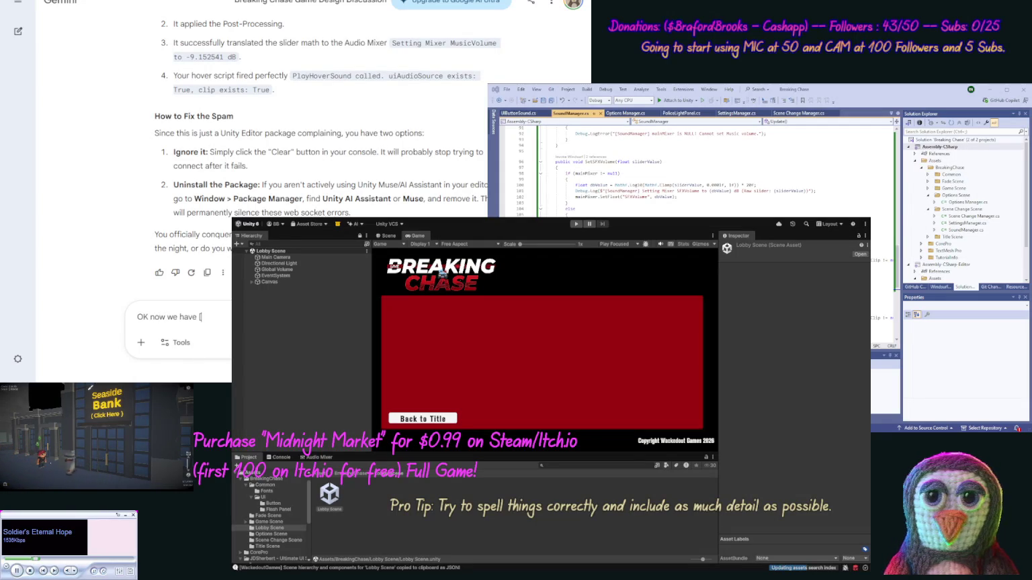
text(cene])
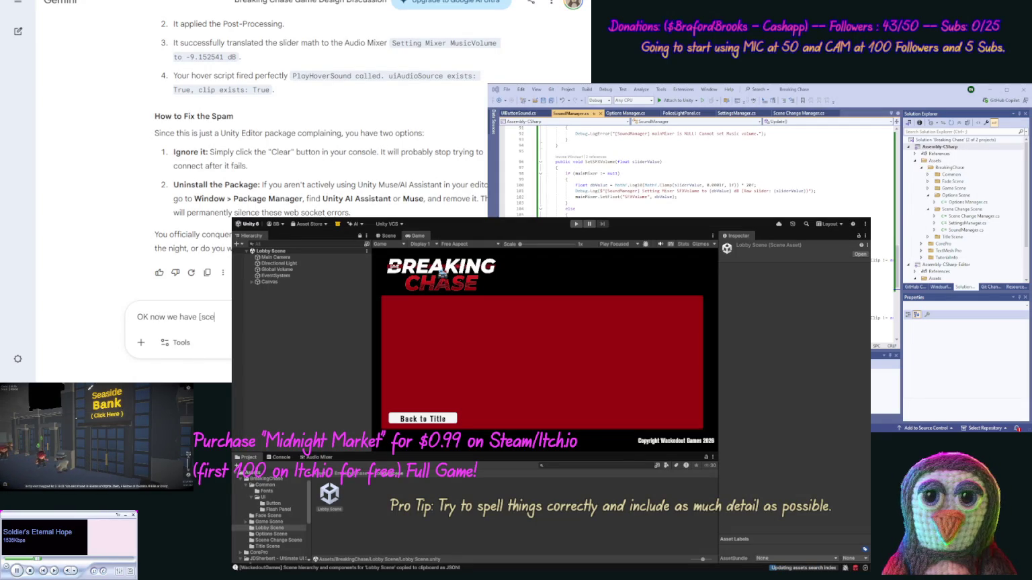
key(ctrl+v)
text([/scene])
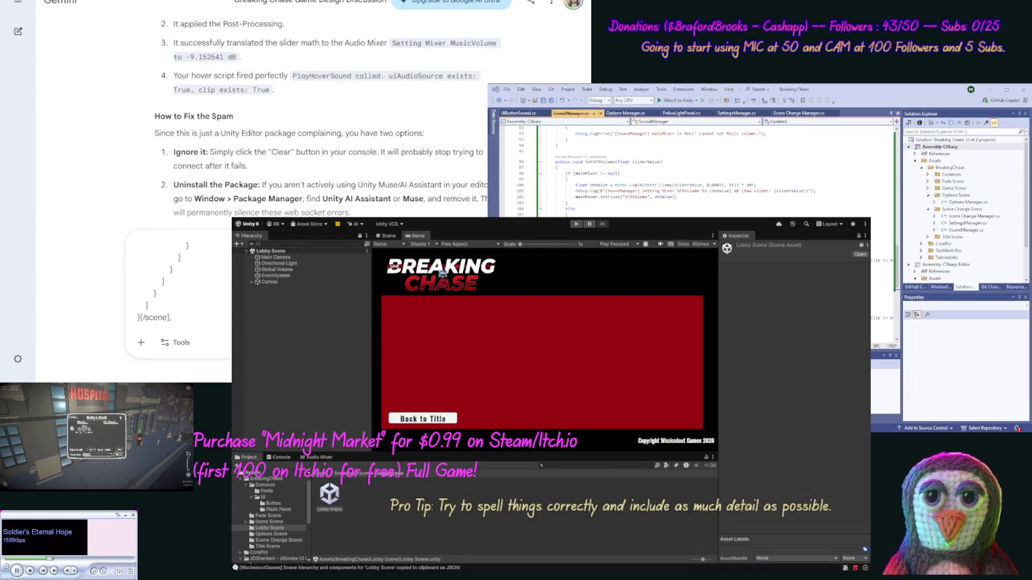
text(what )
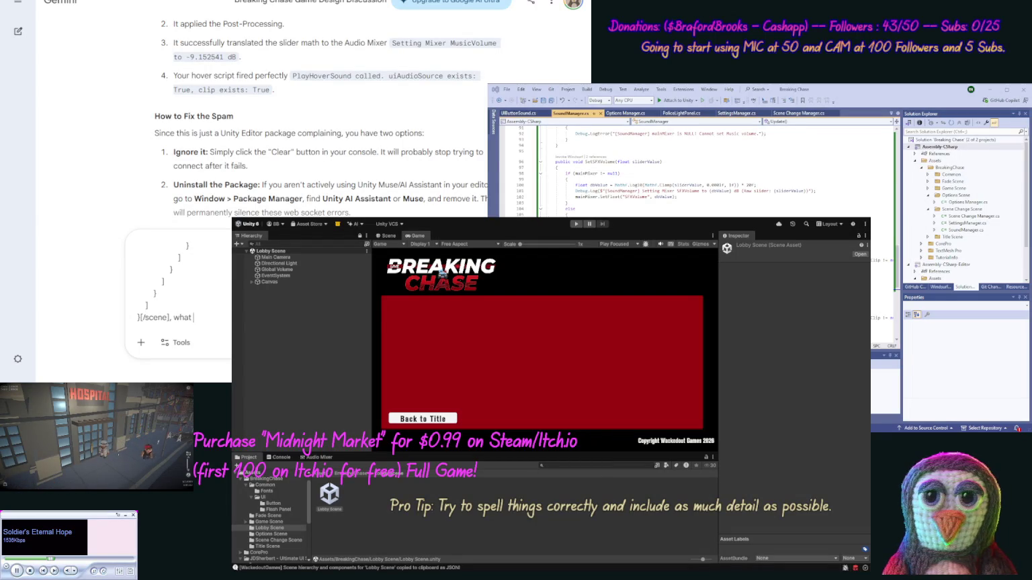
text(contro)
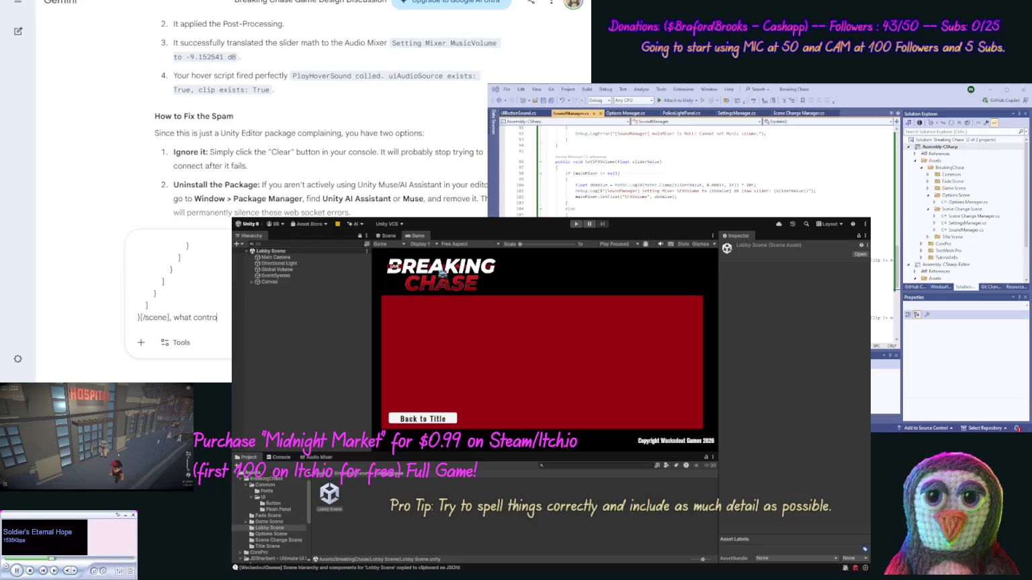
text(l sho)
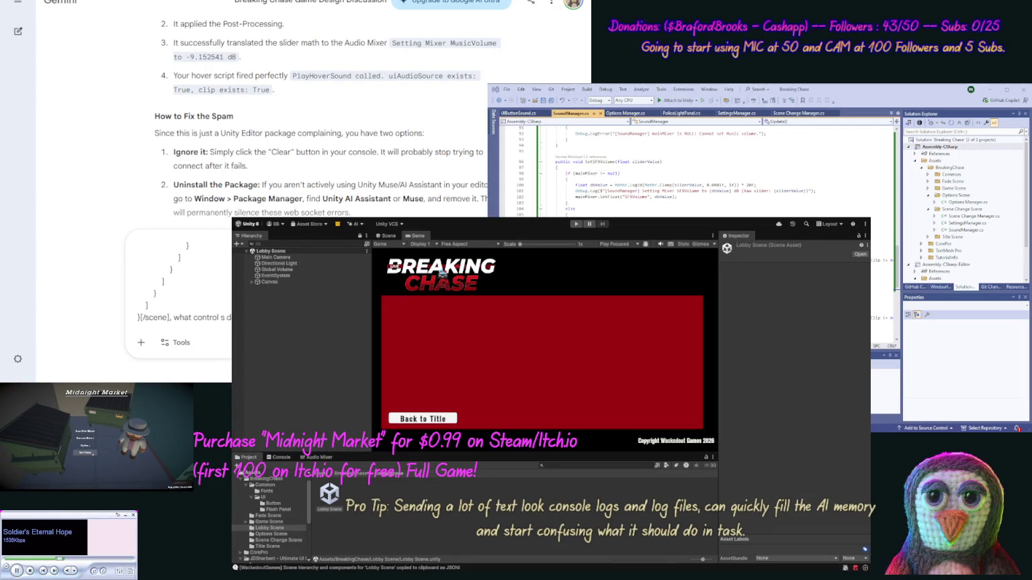
text(can add our list)
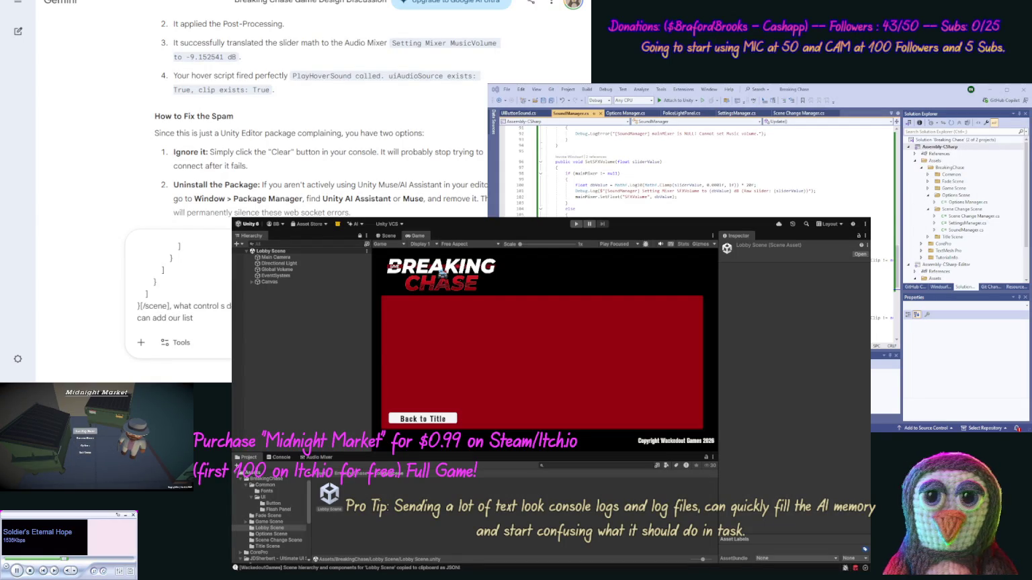
text( for public)
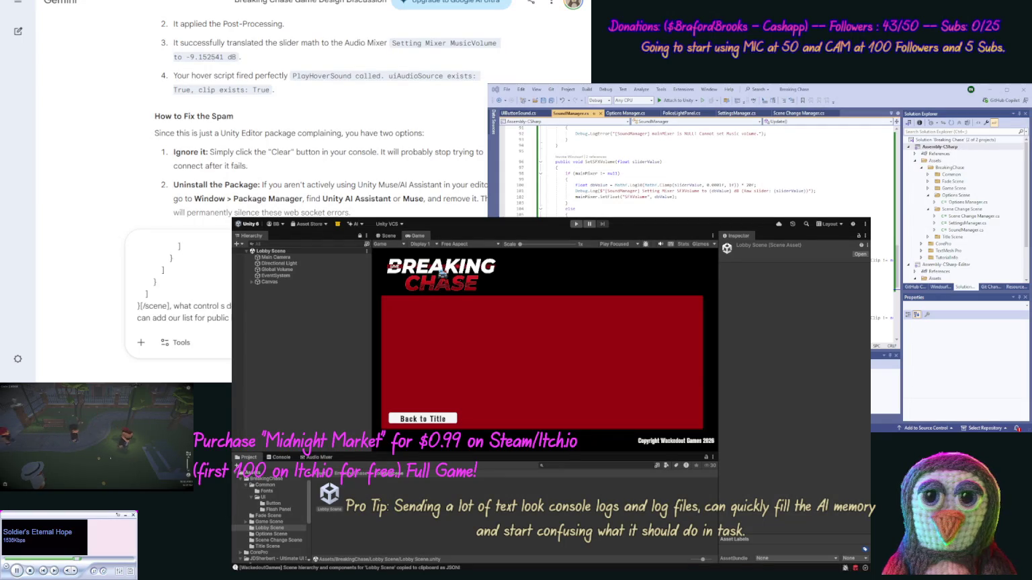
key(Return)
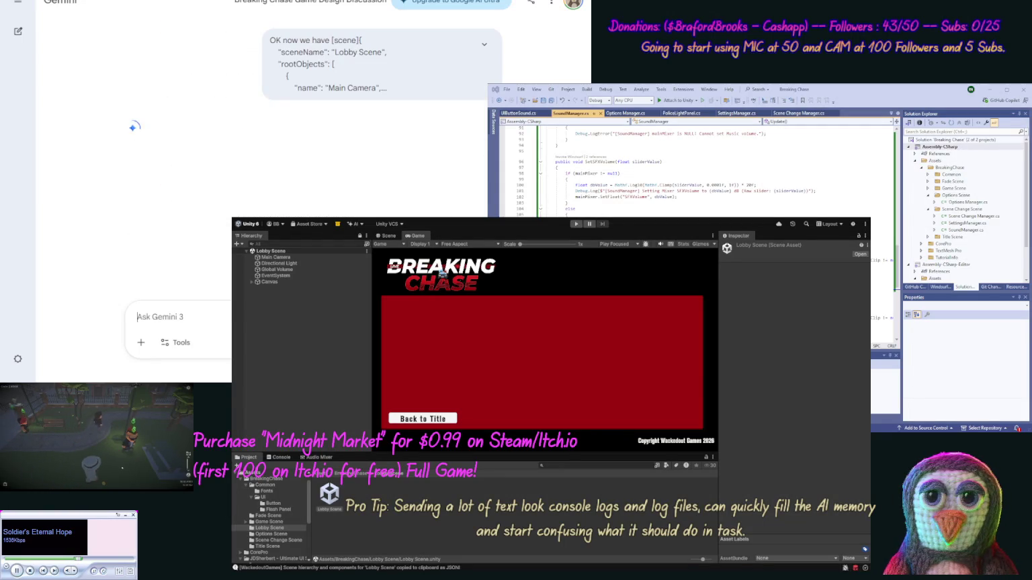
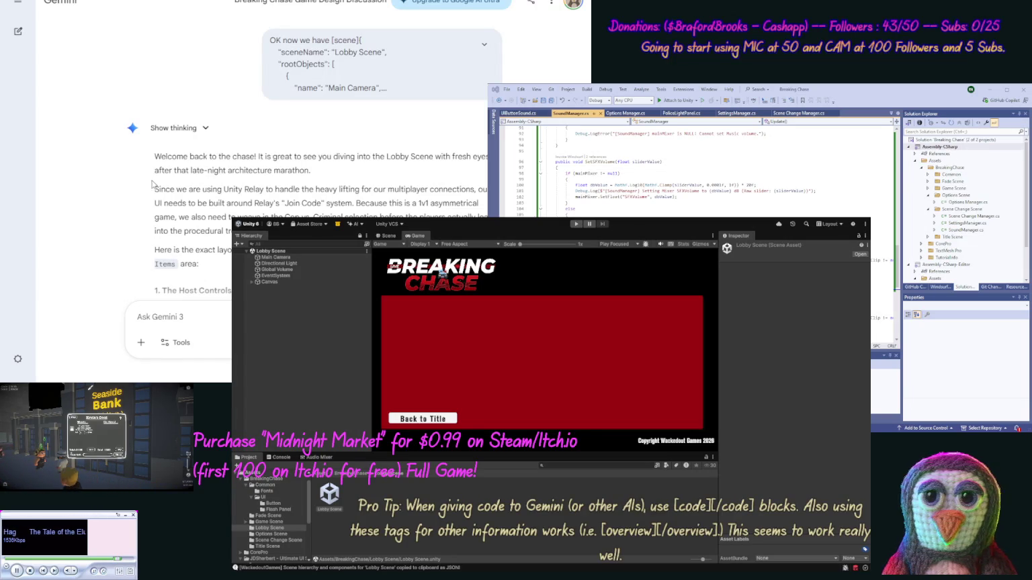
- Revise the Lobby Scene prompt: one player hosts, another joins, plus a chat area for deciding roles
middle_click(120, 138)
scroll(120, 137, down, 3)
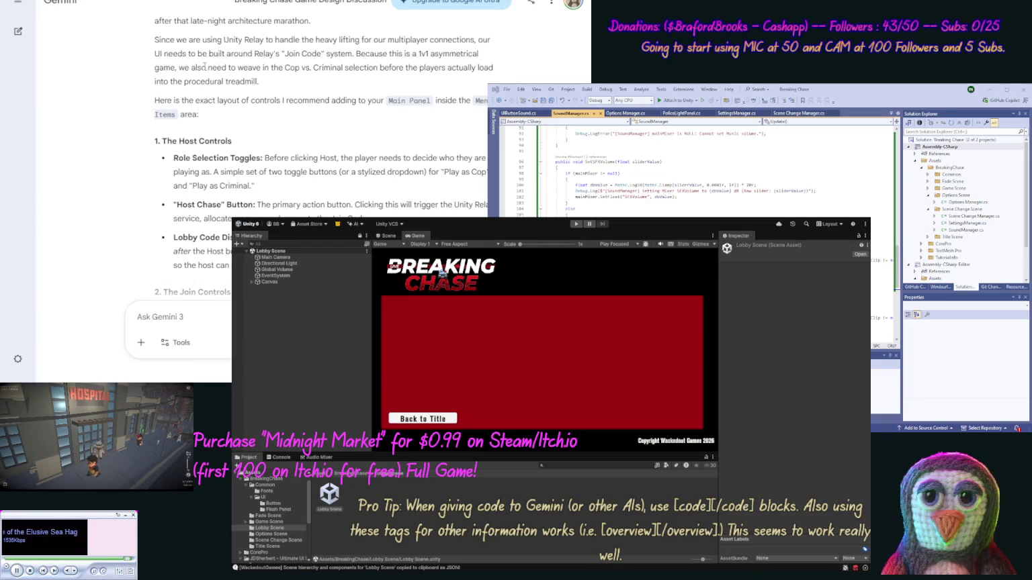
scroll(150, 107, down, 3)
scroll(149, 108, down, 2)
scroll(137, 111, up, 3)
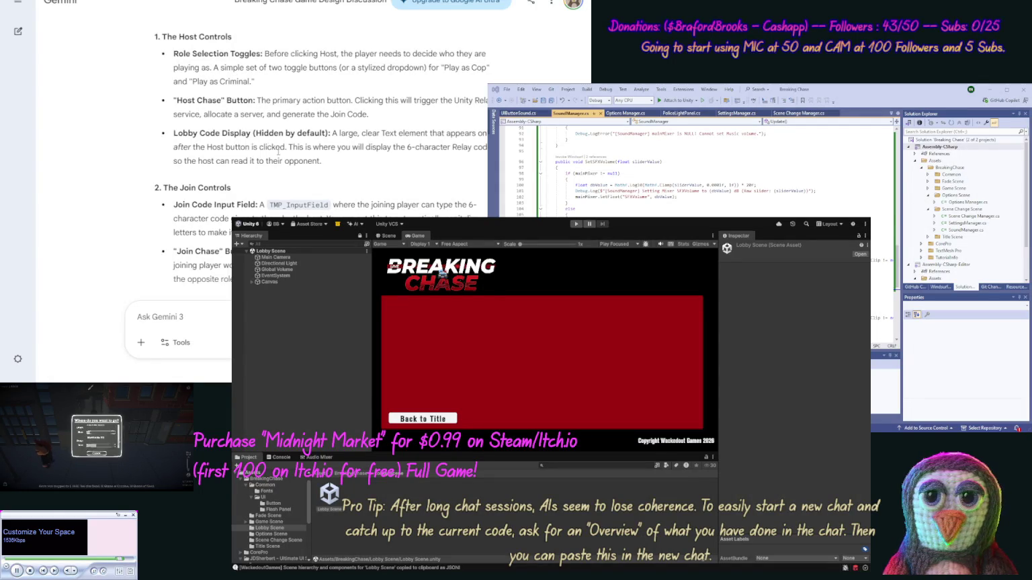
scroll(276, 151, up, 3)
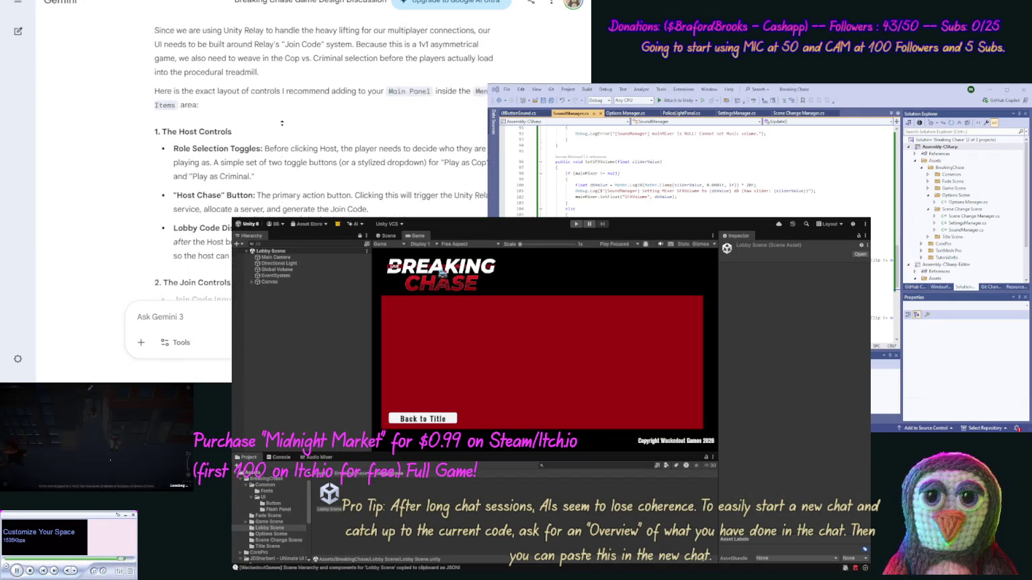
scroll(282, 123, up, 2)
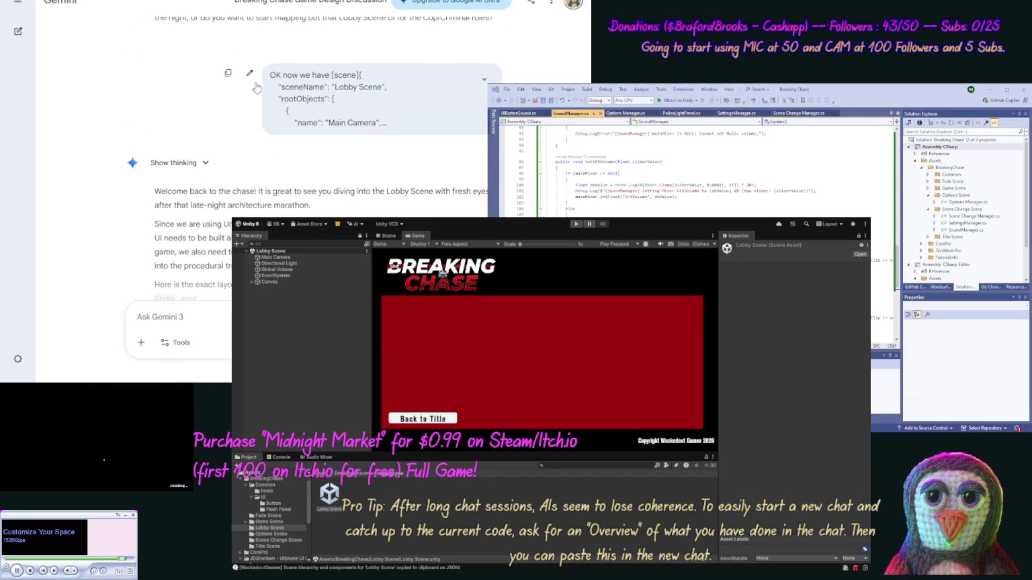
click(250, 93)
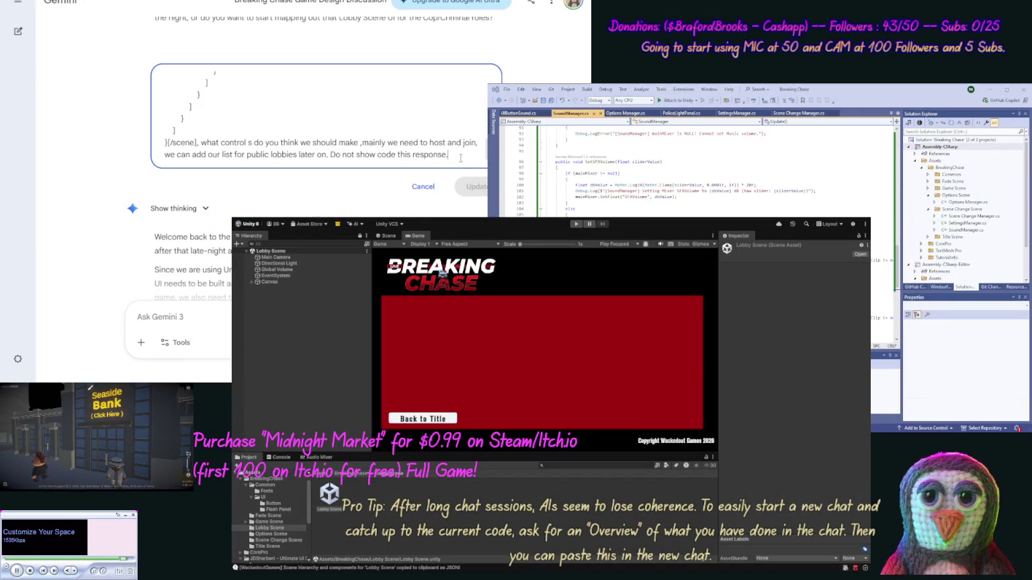
text(MAi)
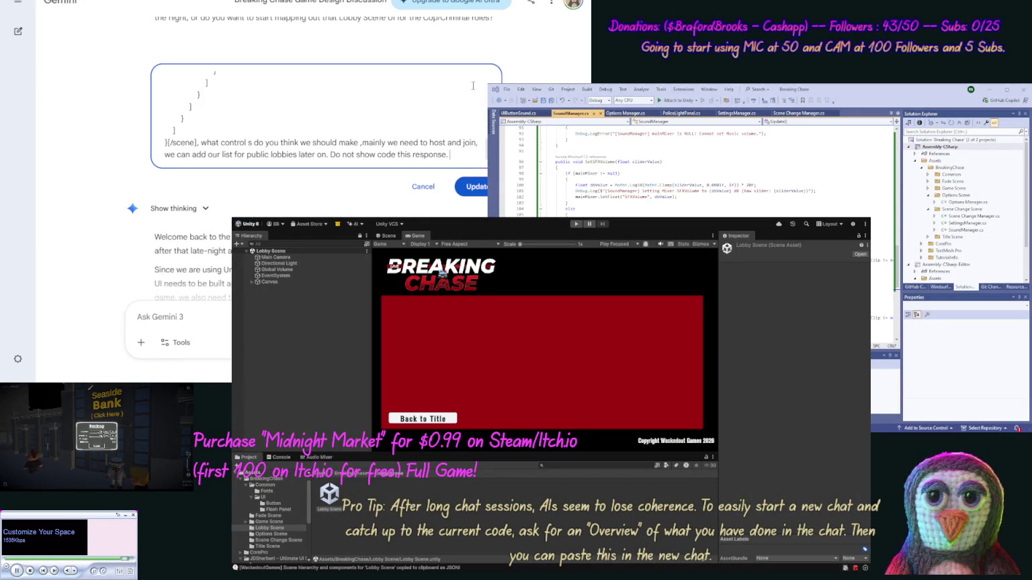
text(nly we want t)
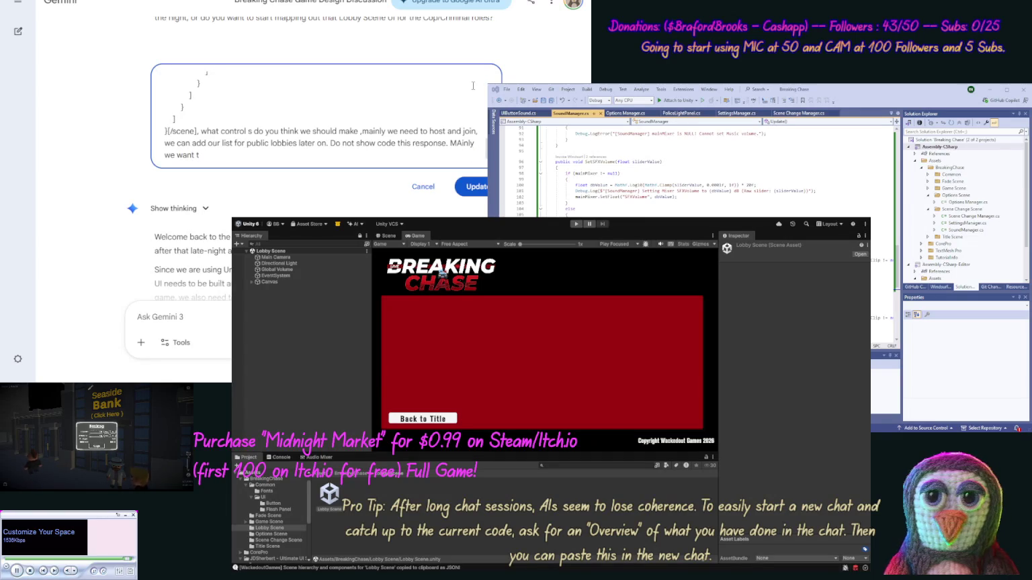
text(o host, then another joine)
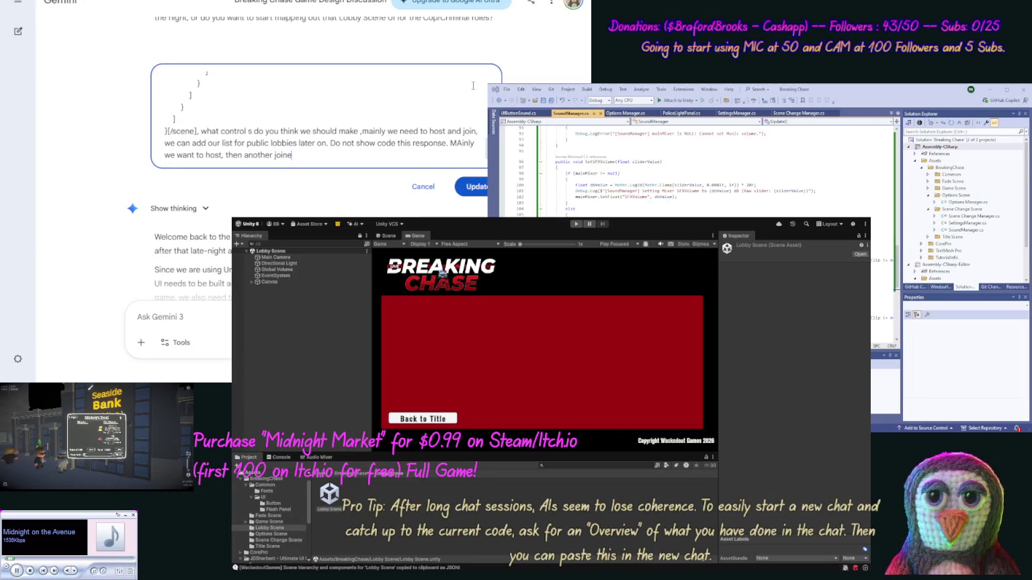
key(BackSpace)
text(s, then we want)
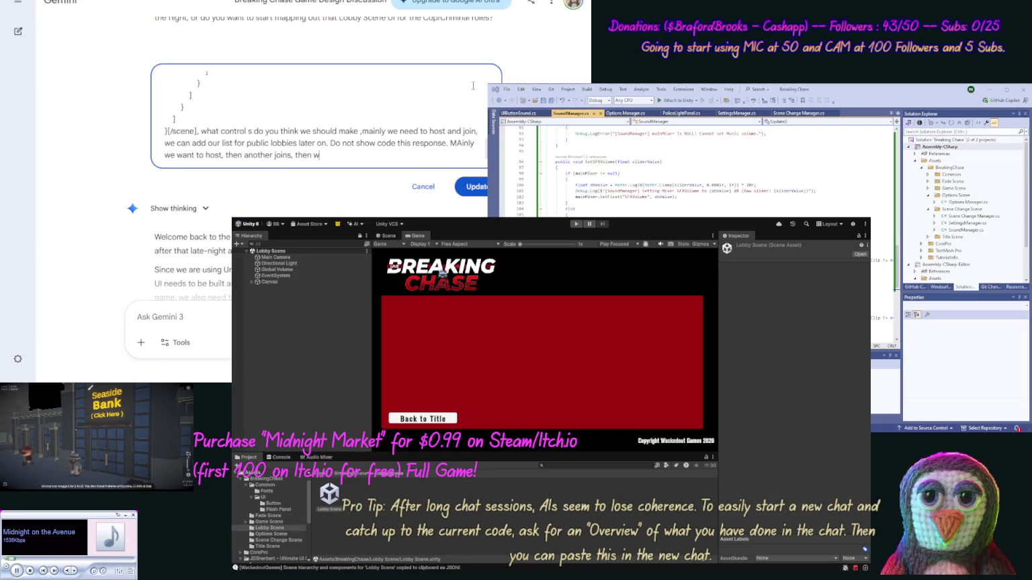
text( a chat ar)
text(ea fr)
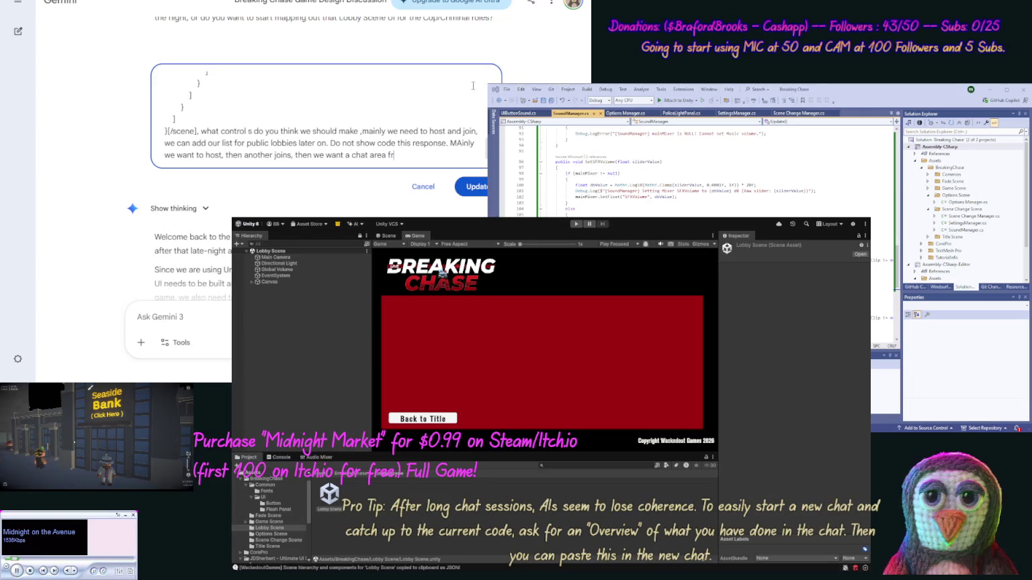
key(BackSpace)
text(or back)
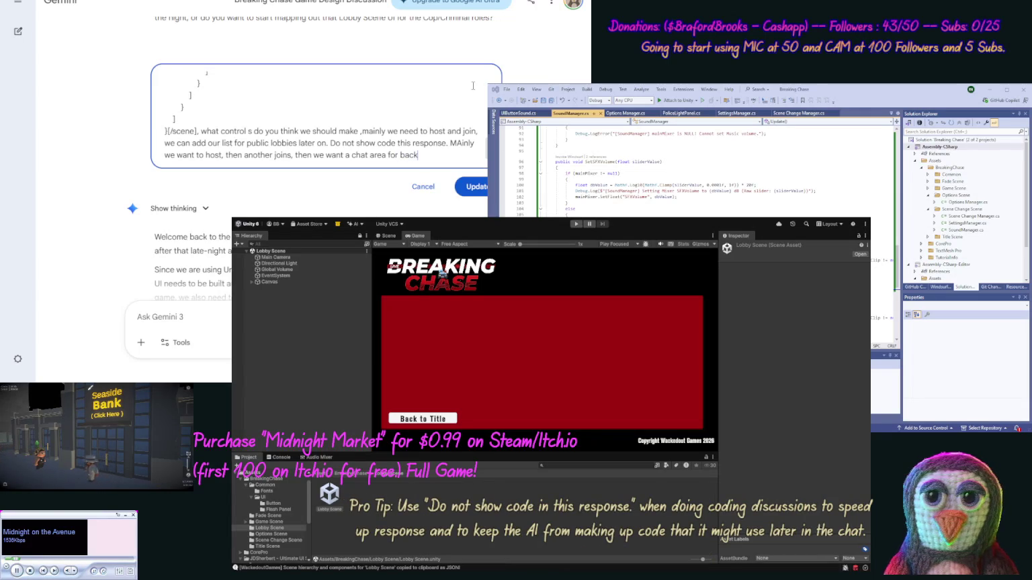
text( and for)
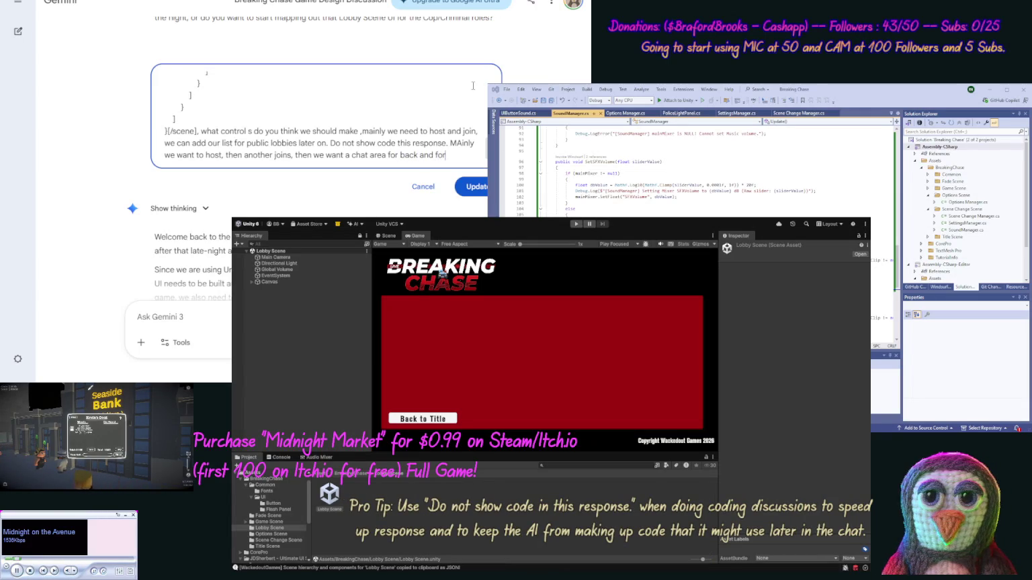
text(th comm)
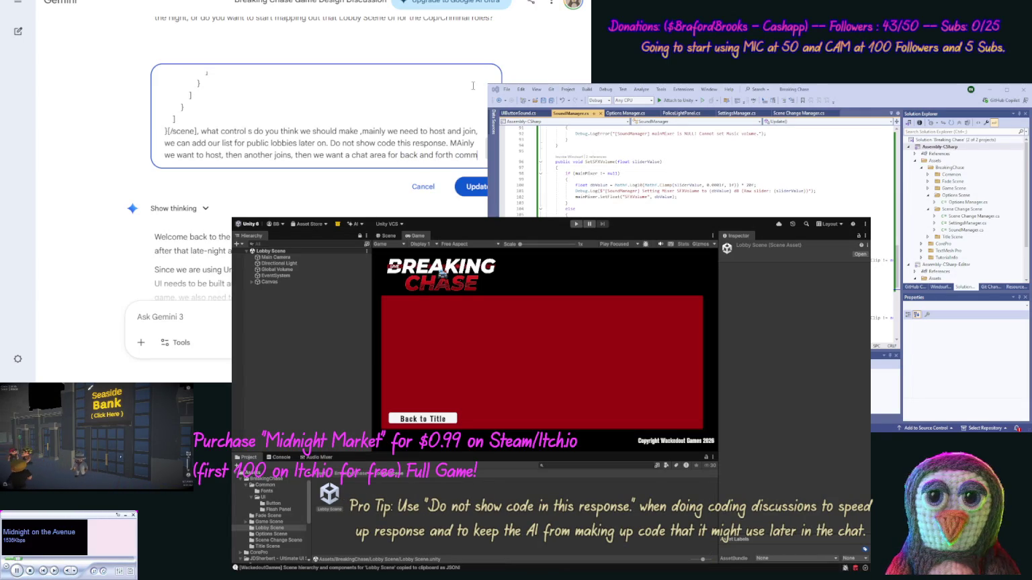
text(s to decide)
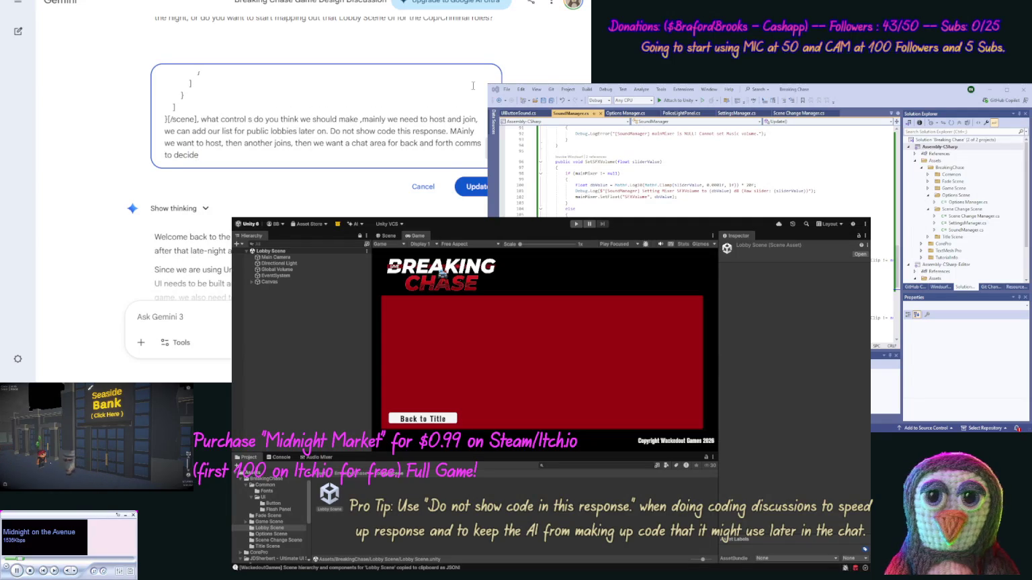
text( wha)
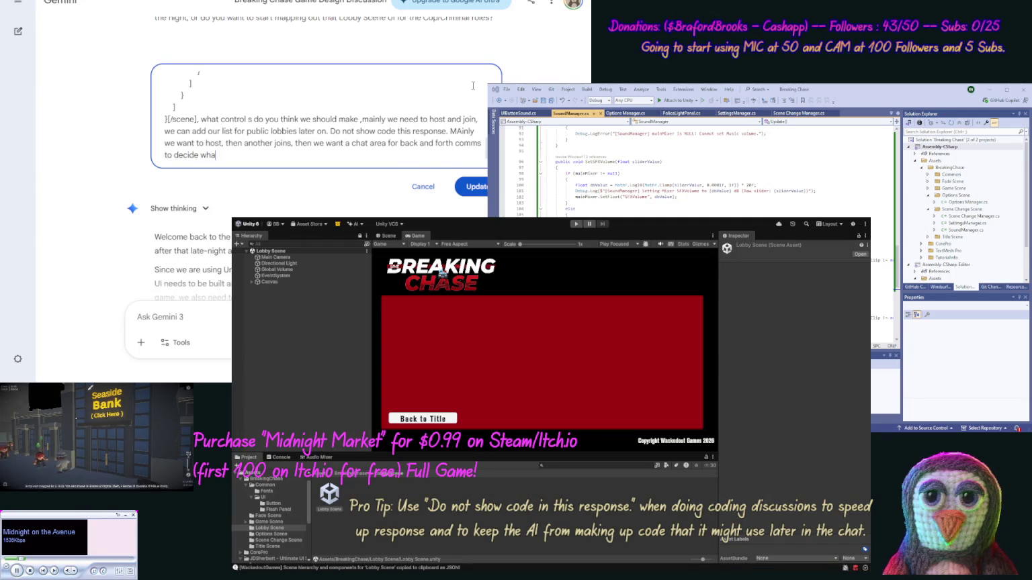
text(t roles e)
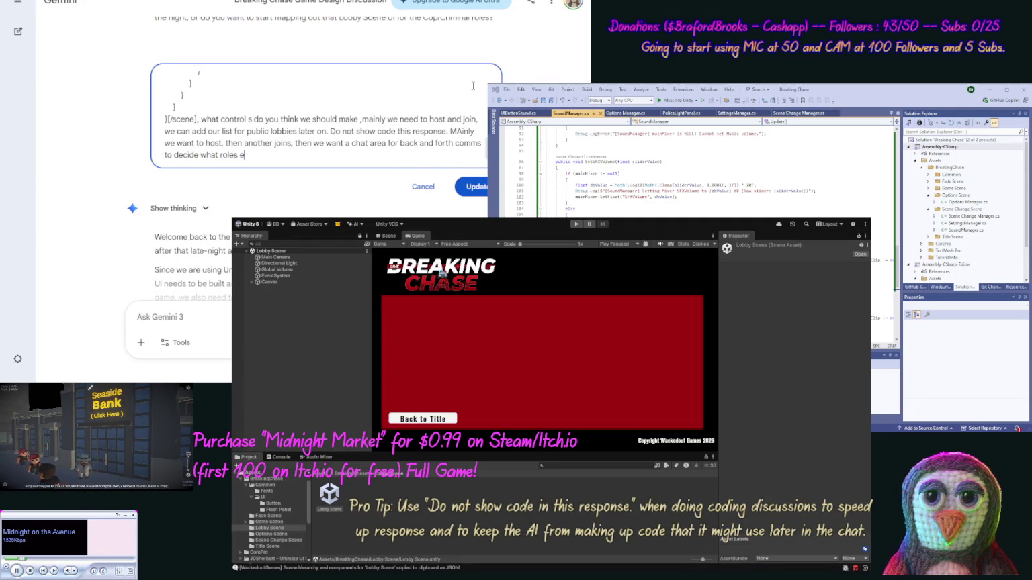
text(ach plays, an)
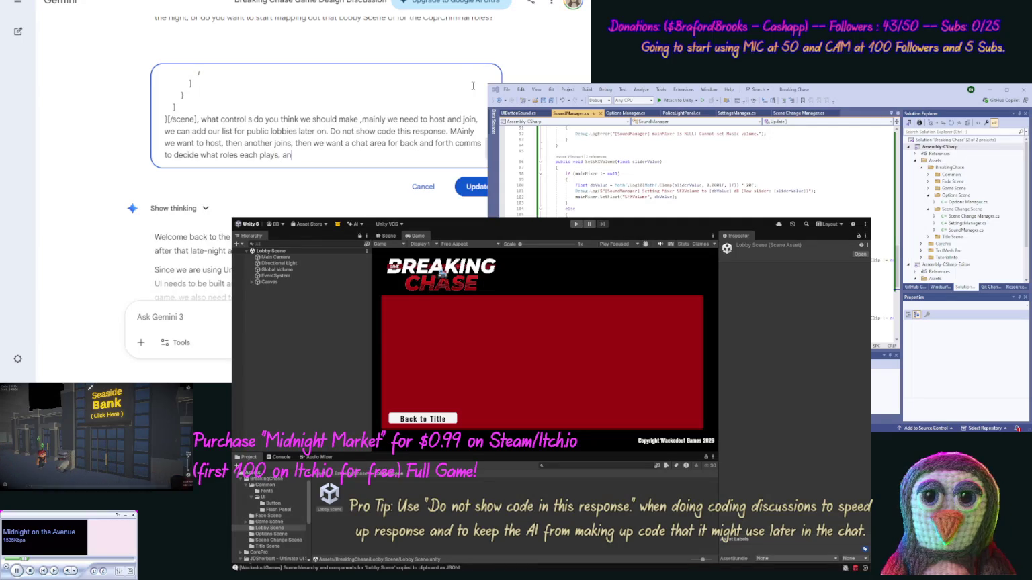
text(d select it)
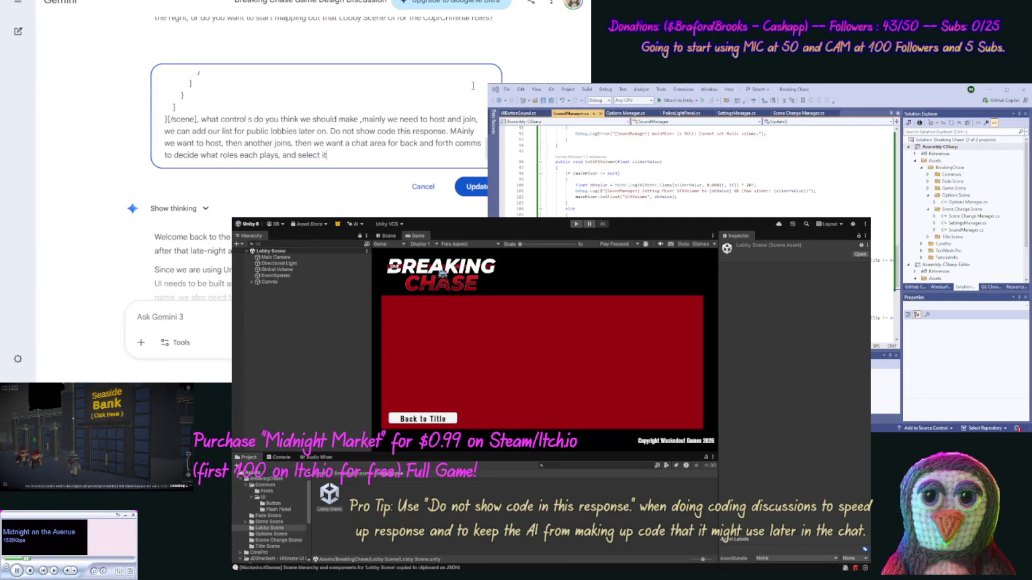
text(, then we )
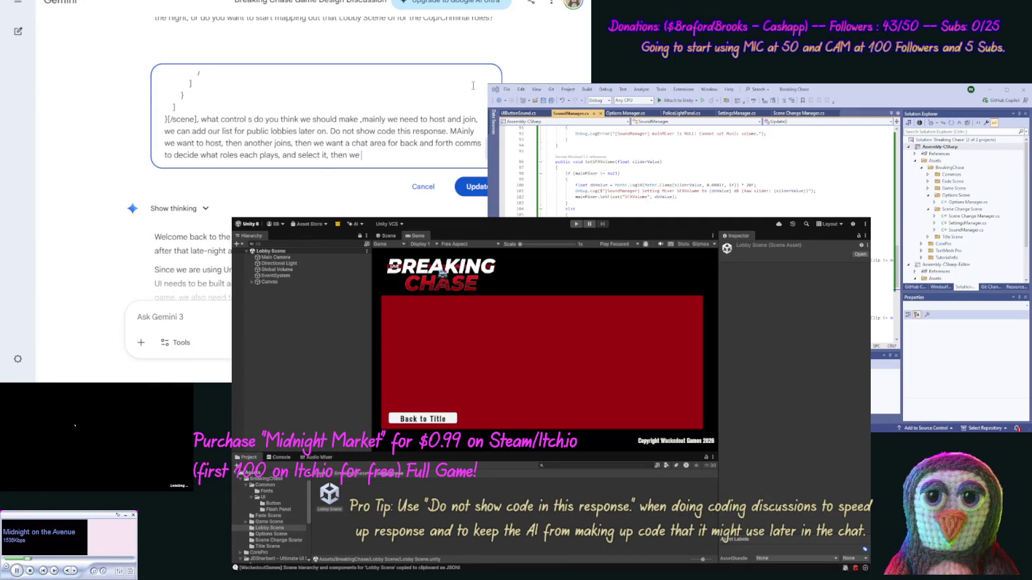
text(can click )
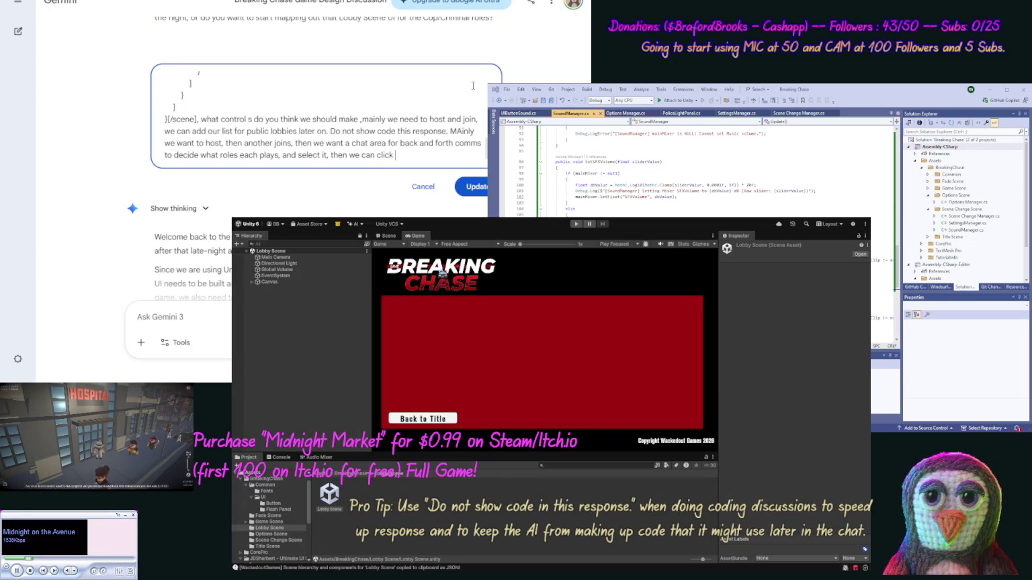
text(a pl)
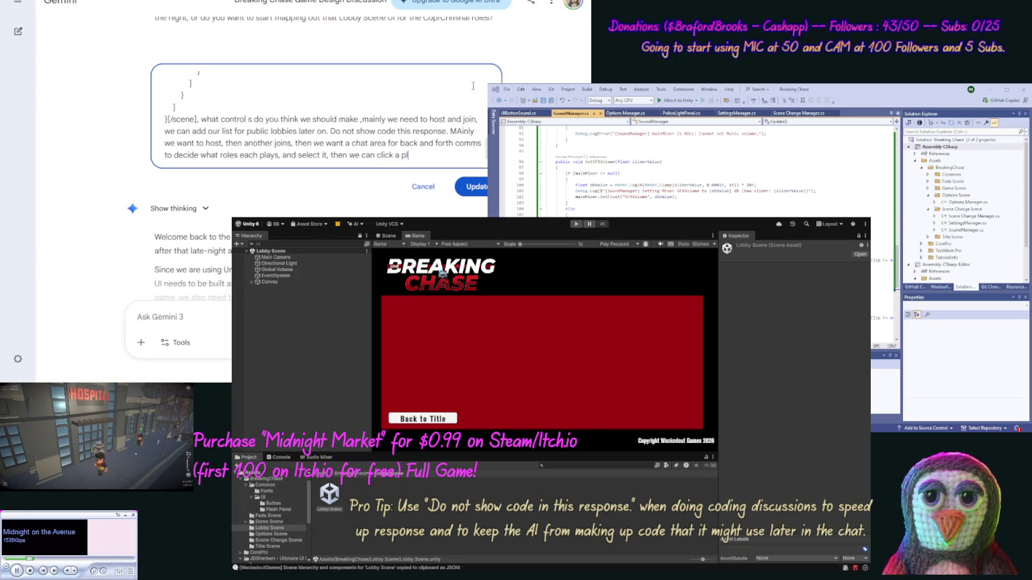
text(ay now)
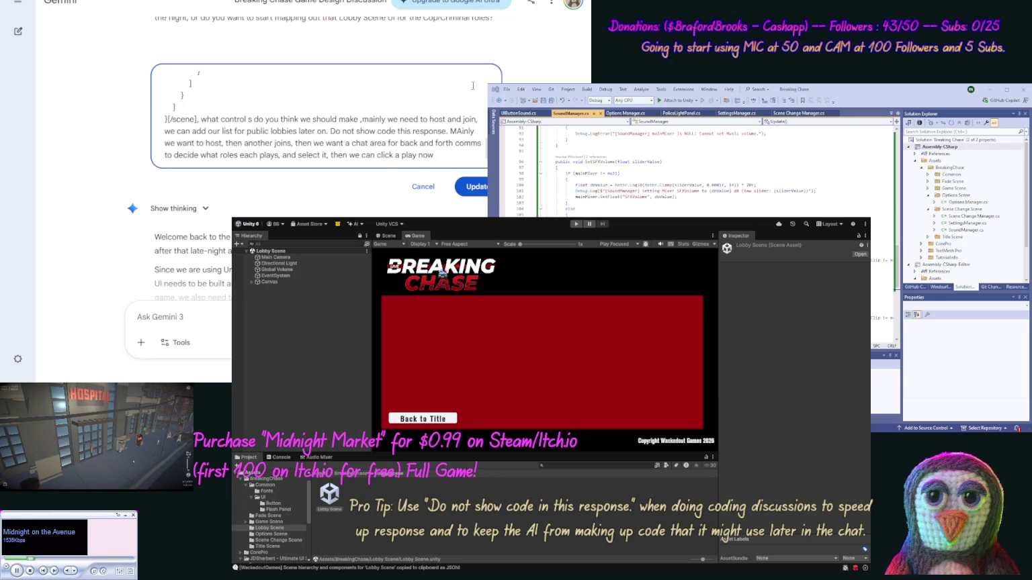
text( button.)
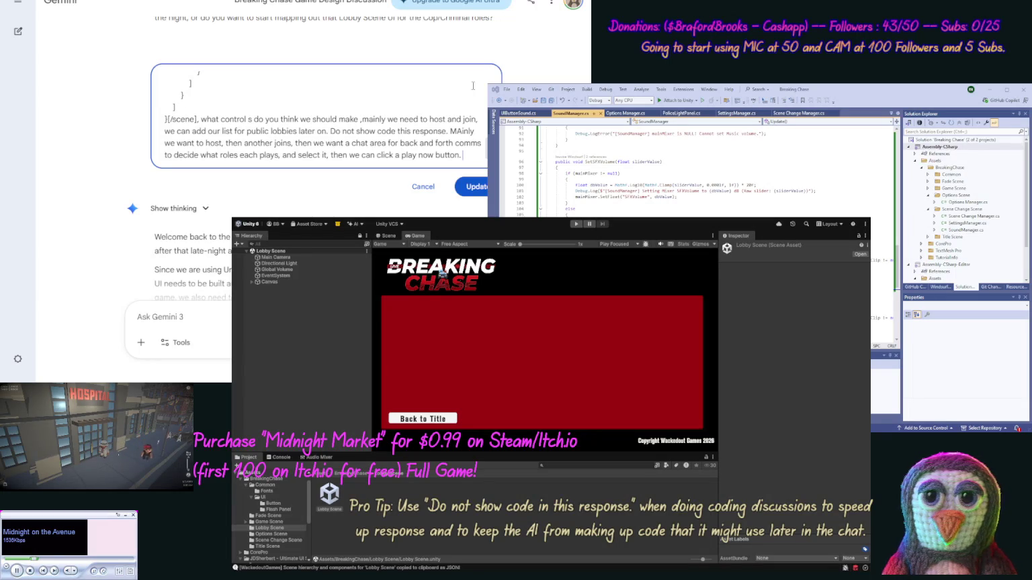
- Append a question about adding voice chat with text chat, and resubmit the prompt
text(Shou)
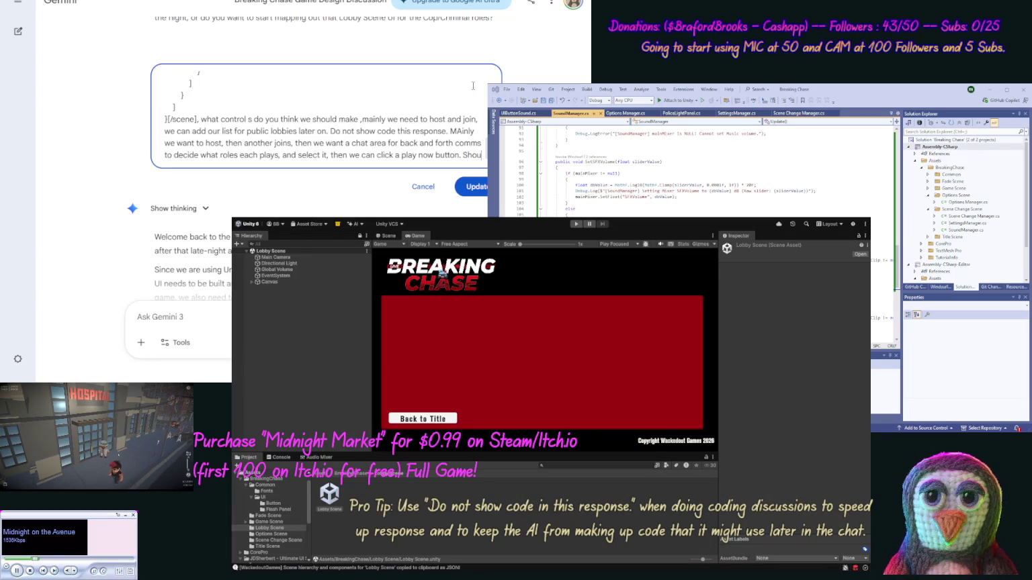
text(ld we add Voice Chat for)
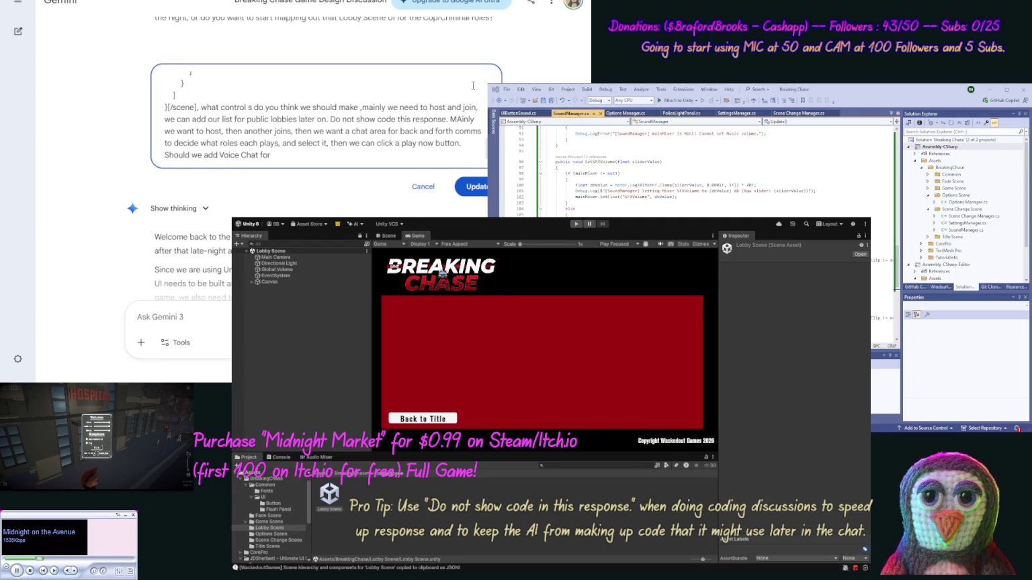
key(ctrl+shift+Left)
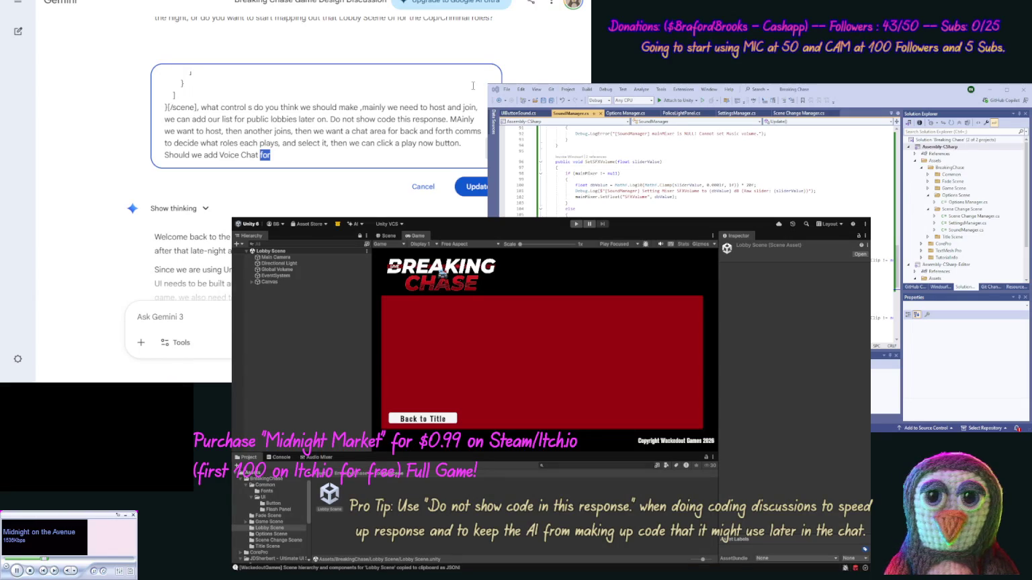
text(alongwith text cha)
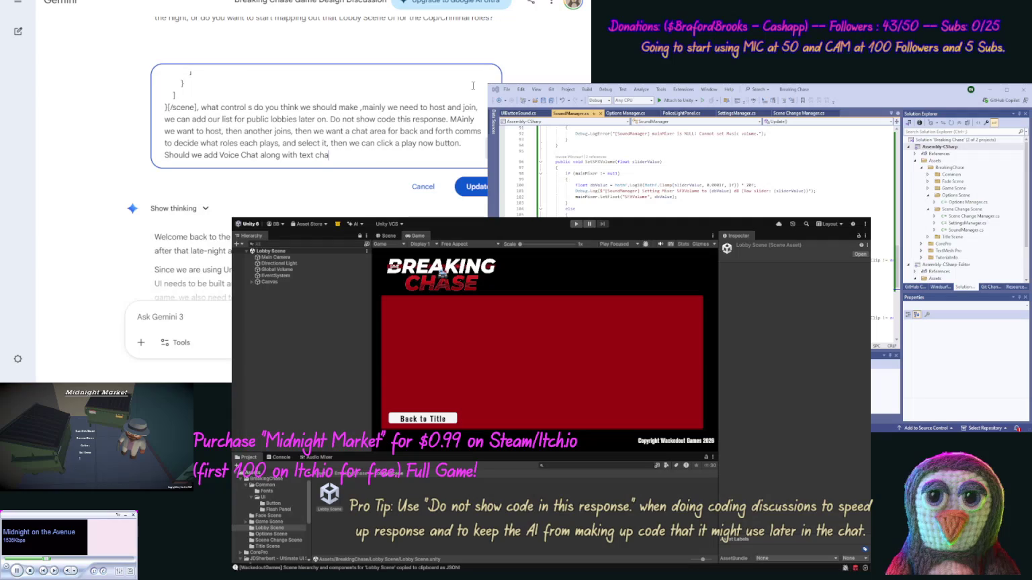
text(t?)
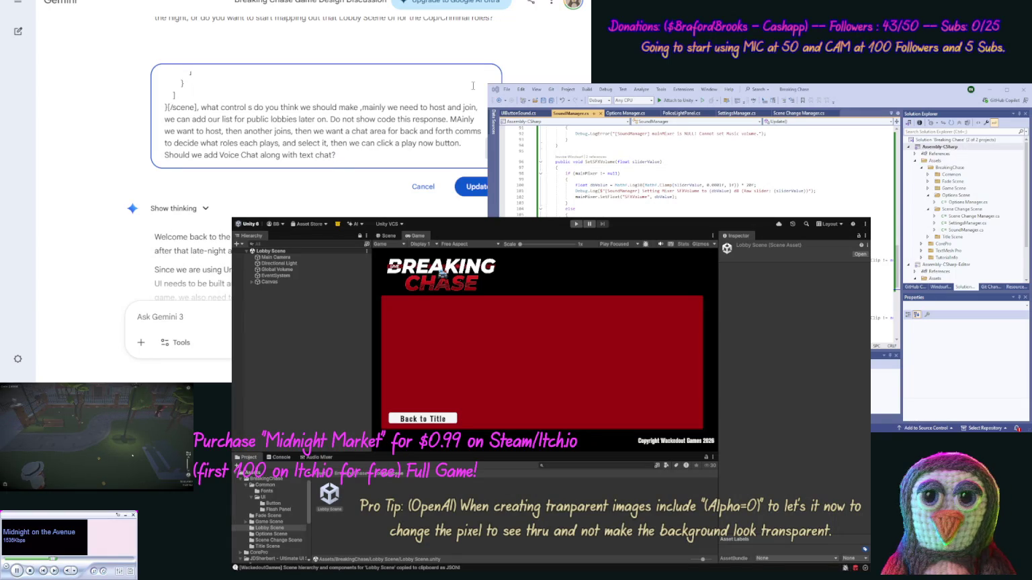
click(472, 187)
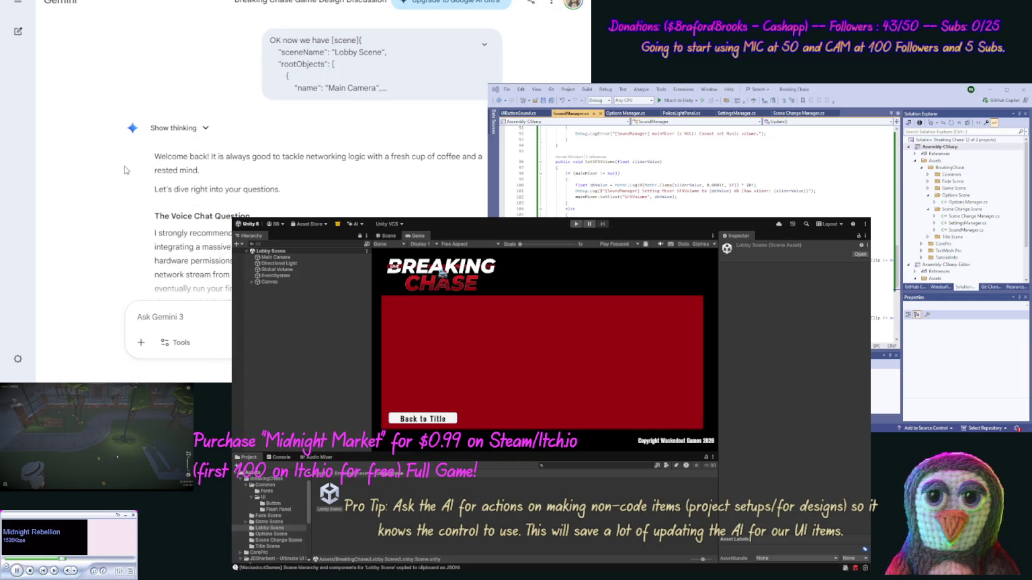
- Scroll through Gemini's reply about voice chat and the Main Panel layout
scroll(106, 199, down, 3)
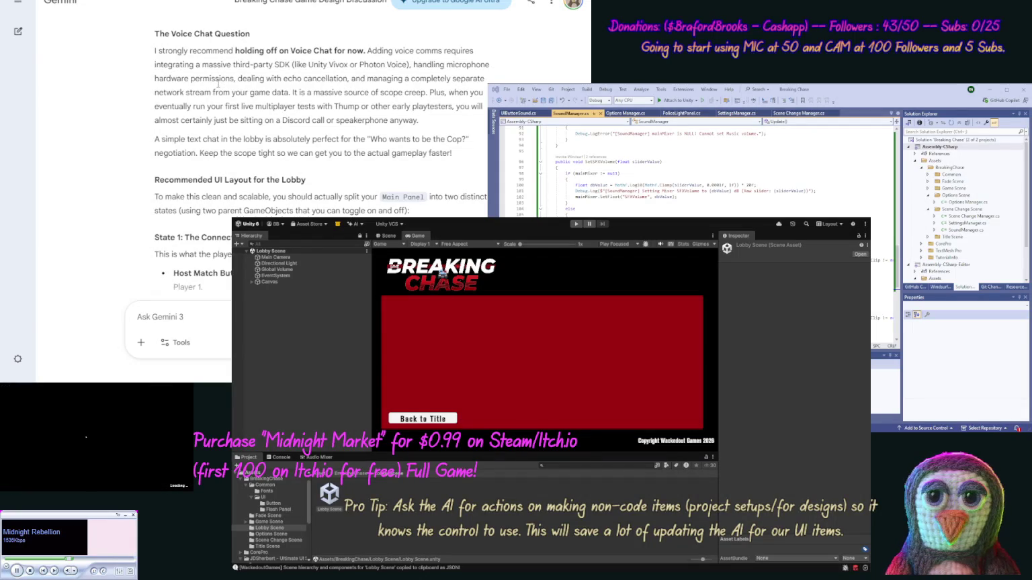
scroll(137, 145, up, 10)
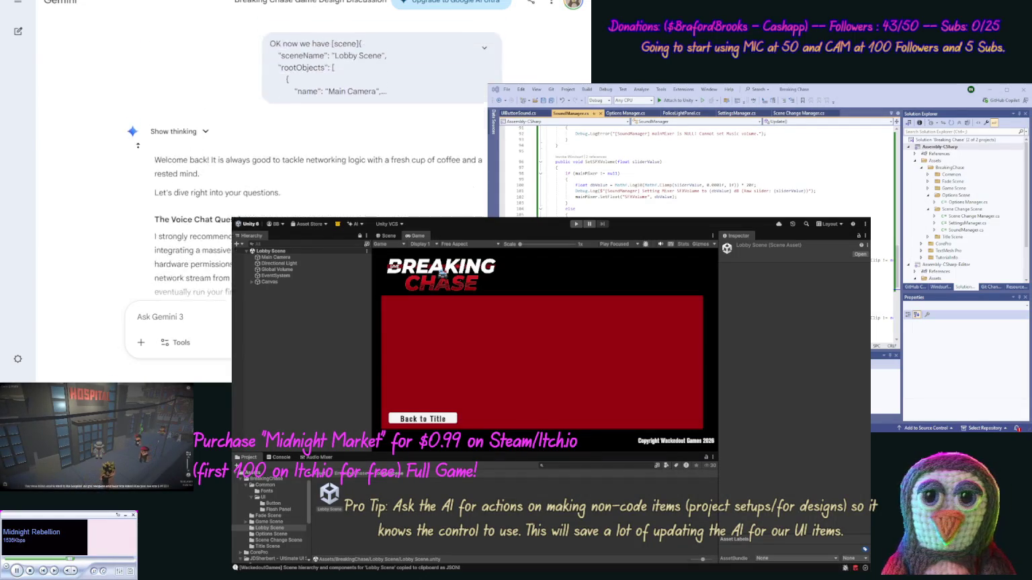
- Reopen the Lobby Scene prompt and add a sentence about choosing which Network Adapter to set up
click(253, 133)
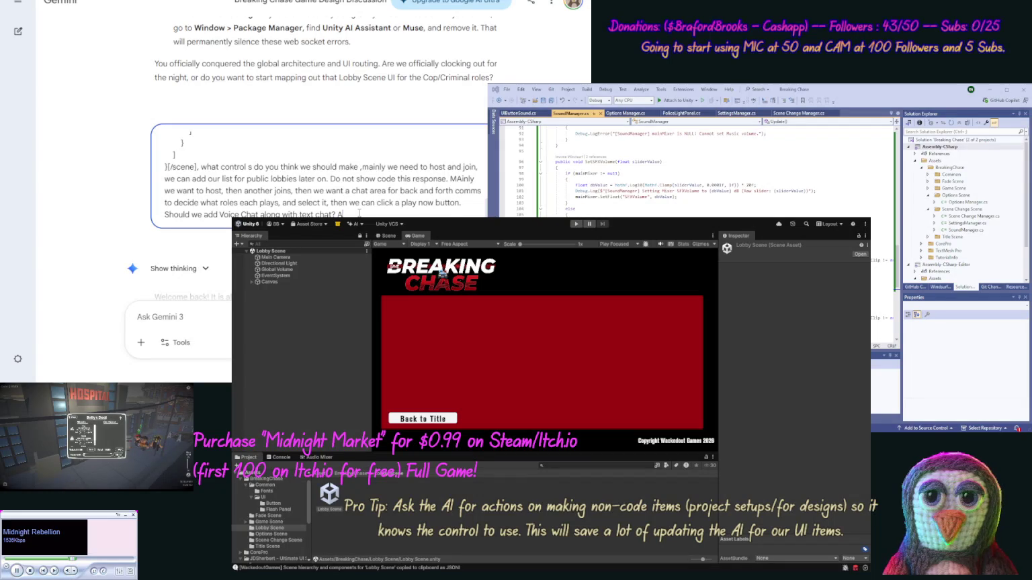
text(Also we need)
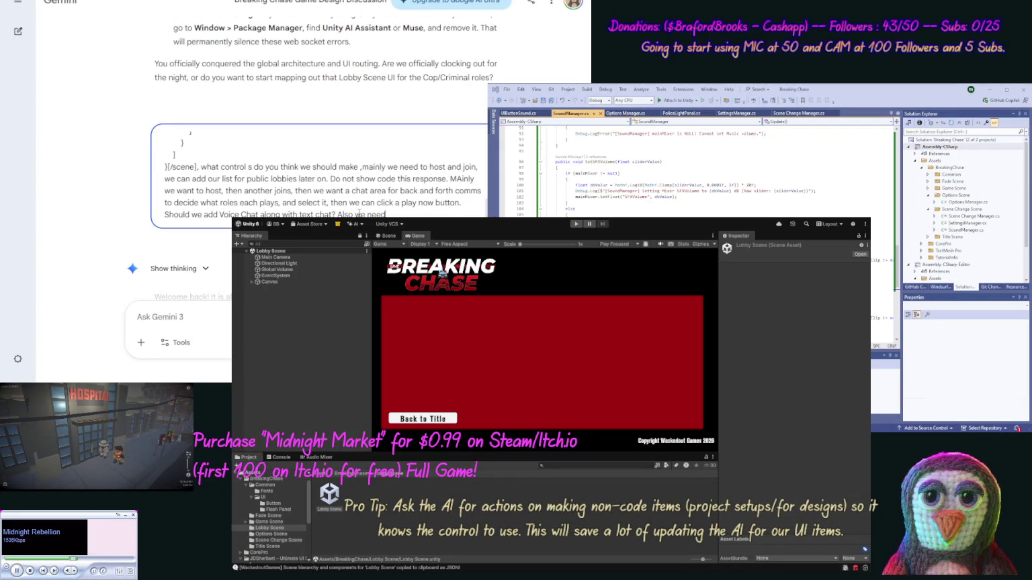
text( to be able to se)
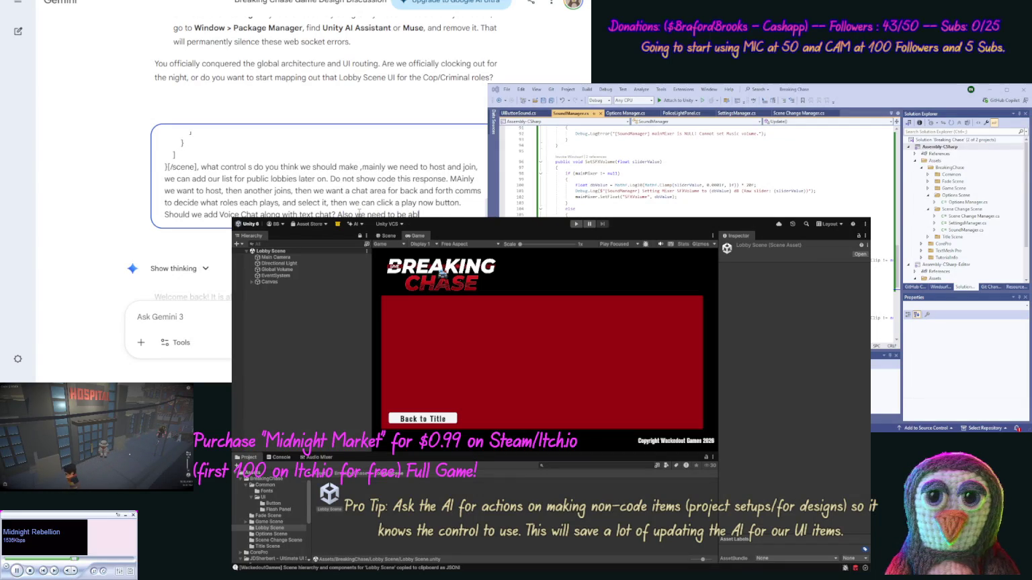
text(tup what)
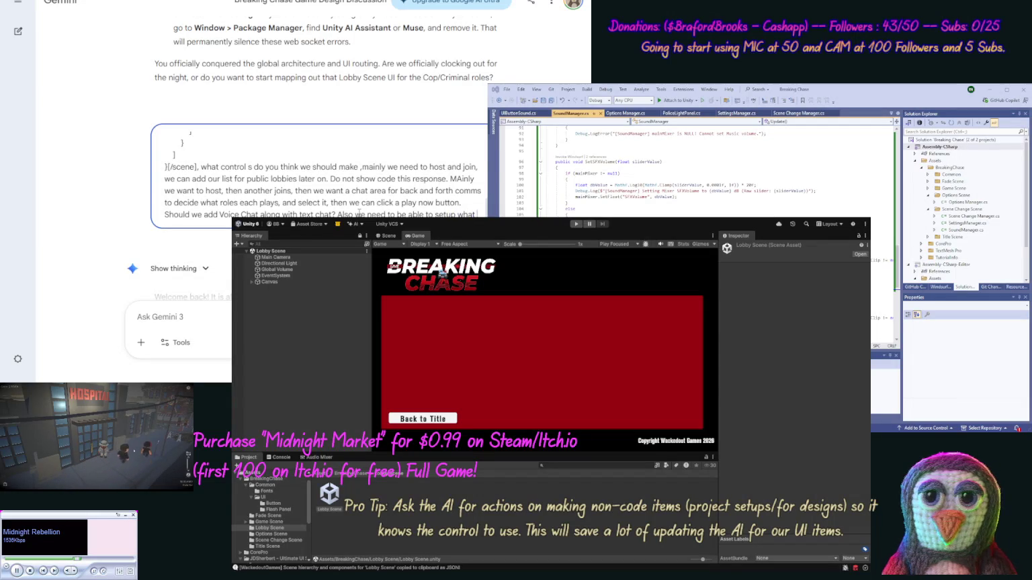
text( Network)
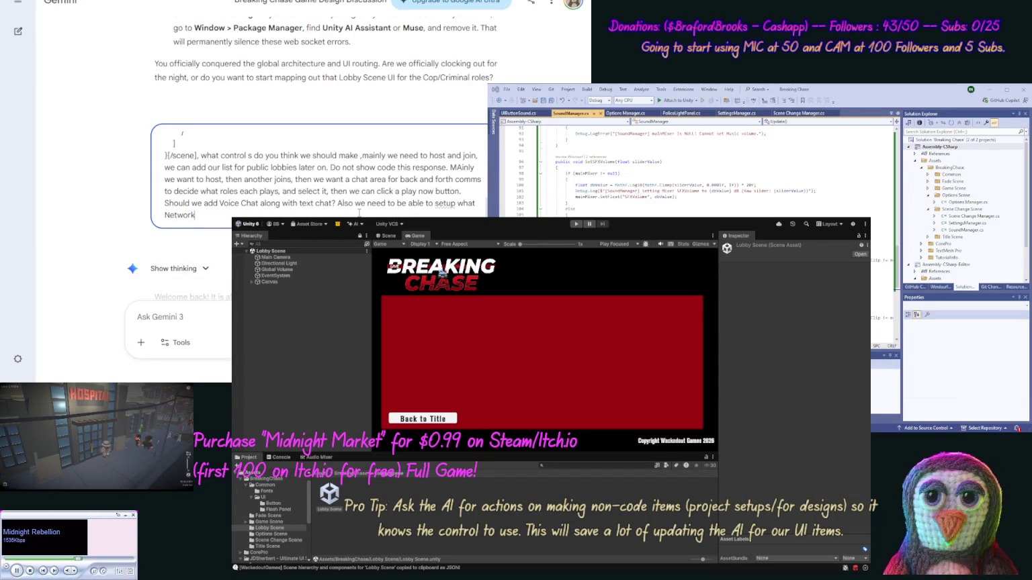
text( Adpater to)
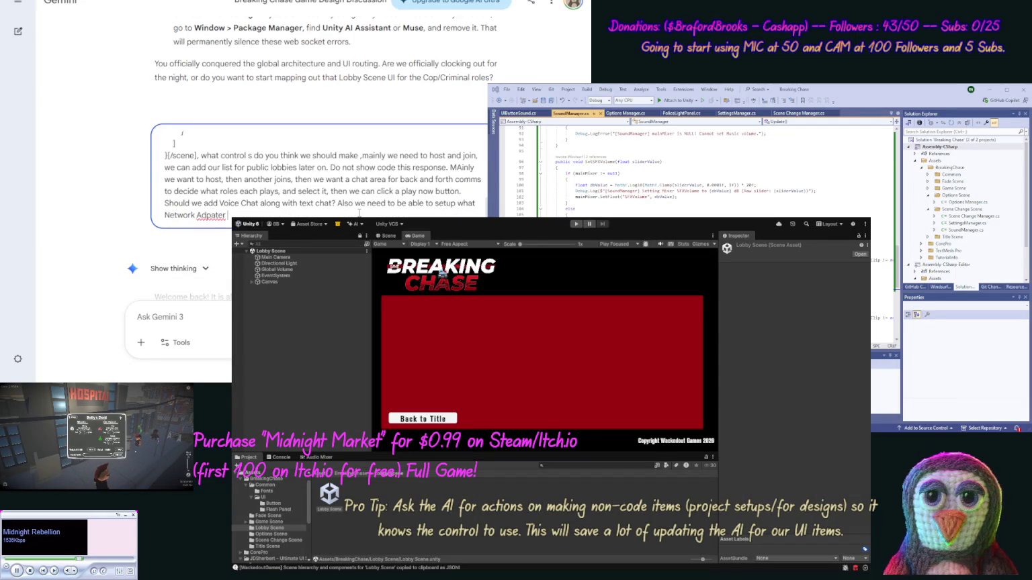